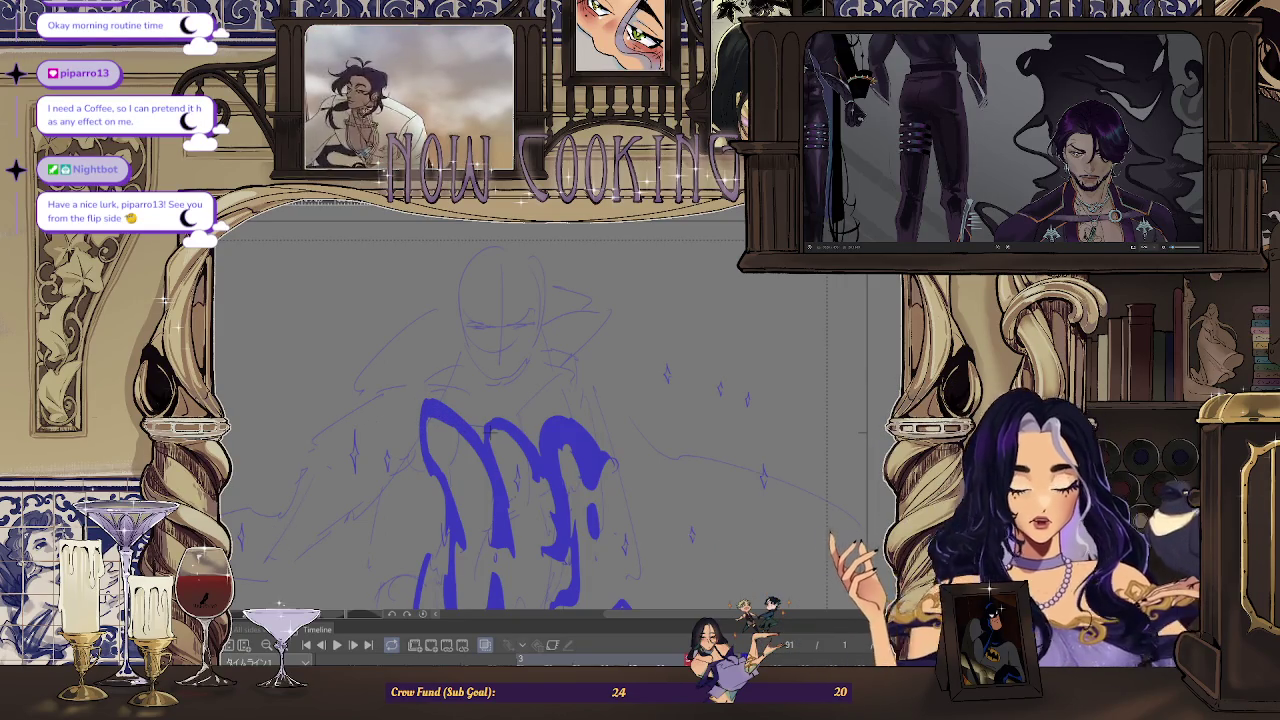
# Draw a short dark speed-line stroke over the top of the blue sketch shape
pyautogui.moveTo(421, 399); pyautogui.dragTo(456, 420)
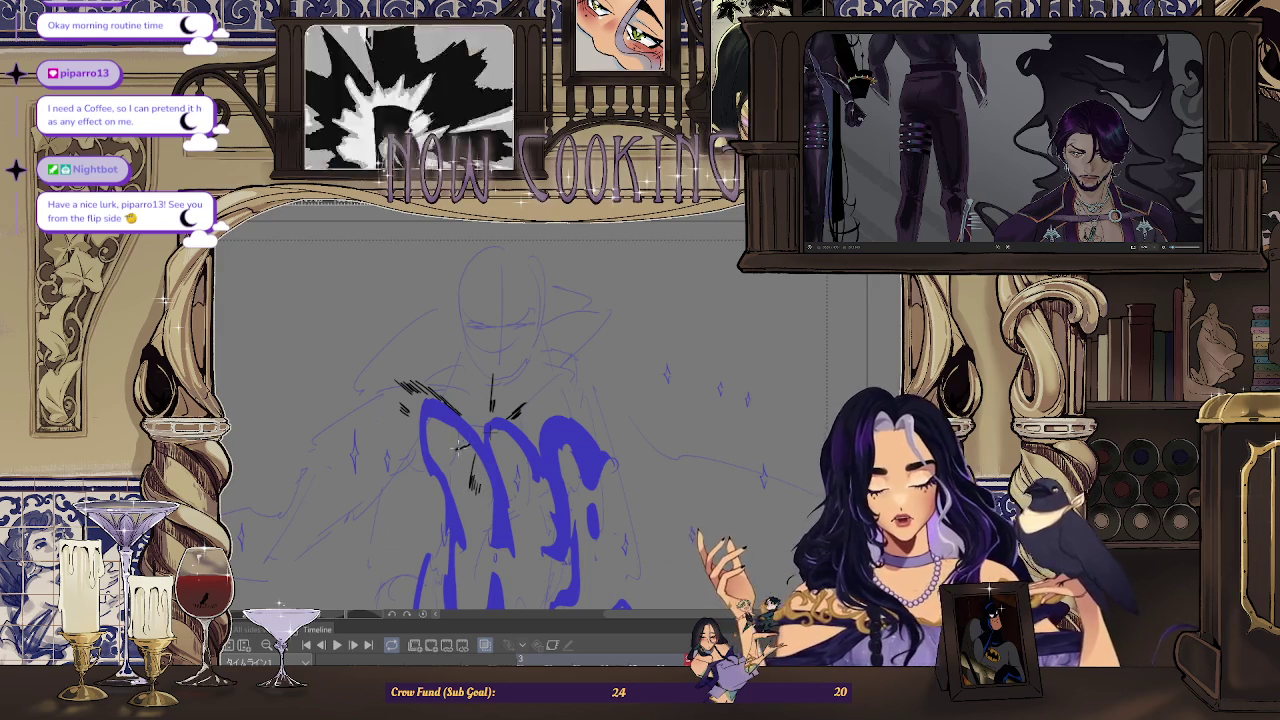
# Fit the whole storyboard page in view and reset the canvas rotation to level
pyautogui.hotkey('ctrl', '0')
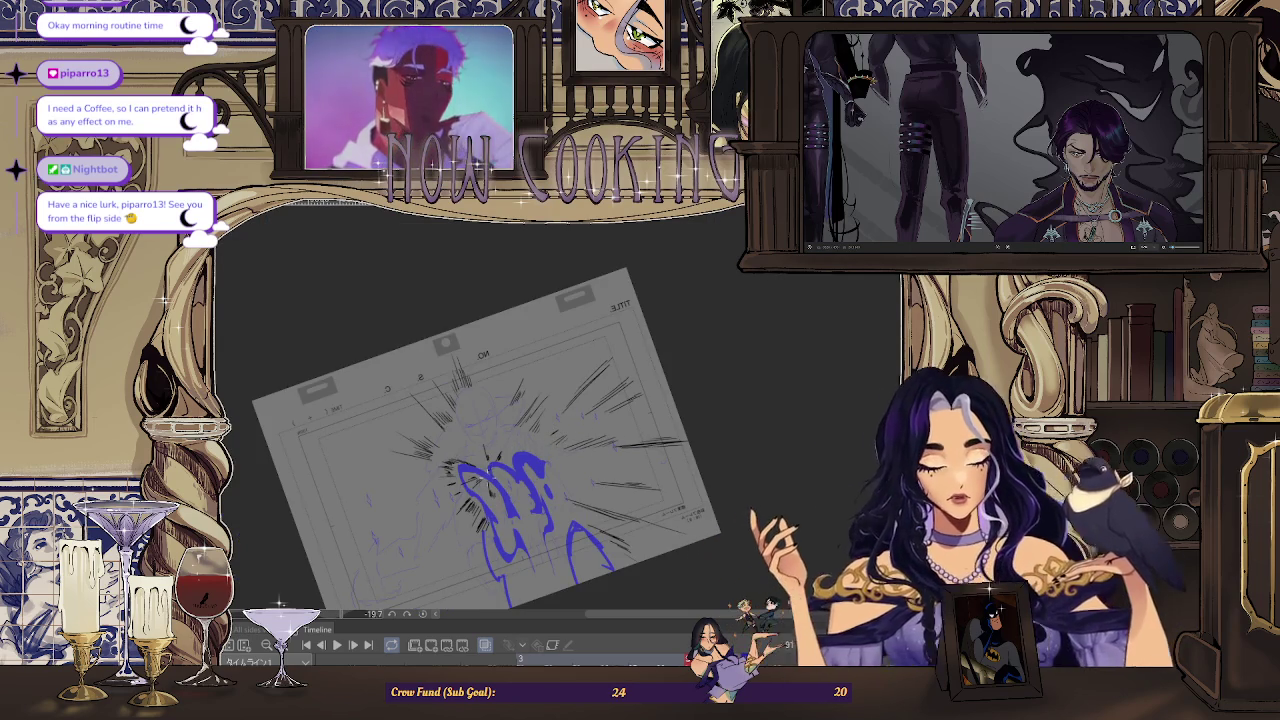
pyautogui.hotkey('ctrl', '@')
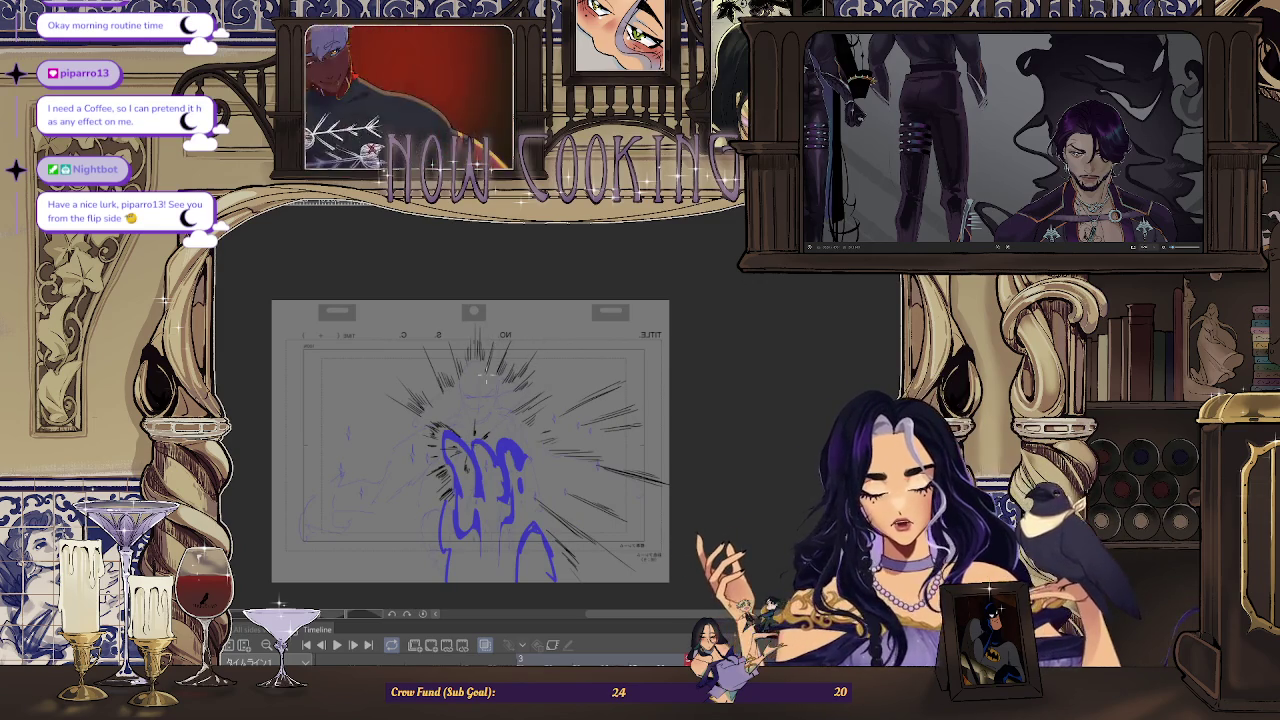
# Tilt the view to extend the radiating speed lines toward the page edges, then straighten it
pyautogui.scroll(-2, 520, 342)
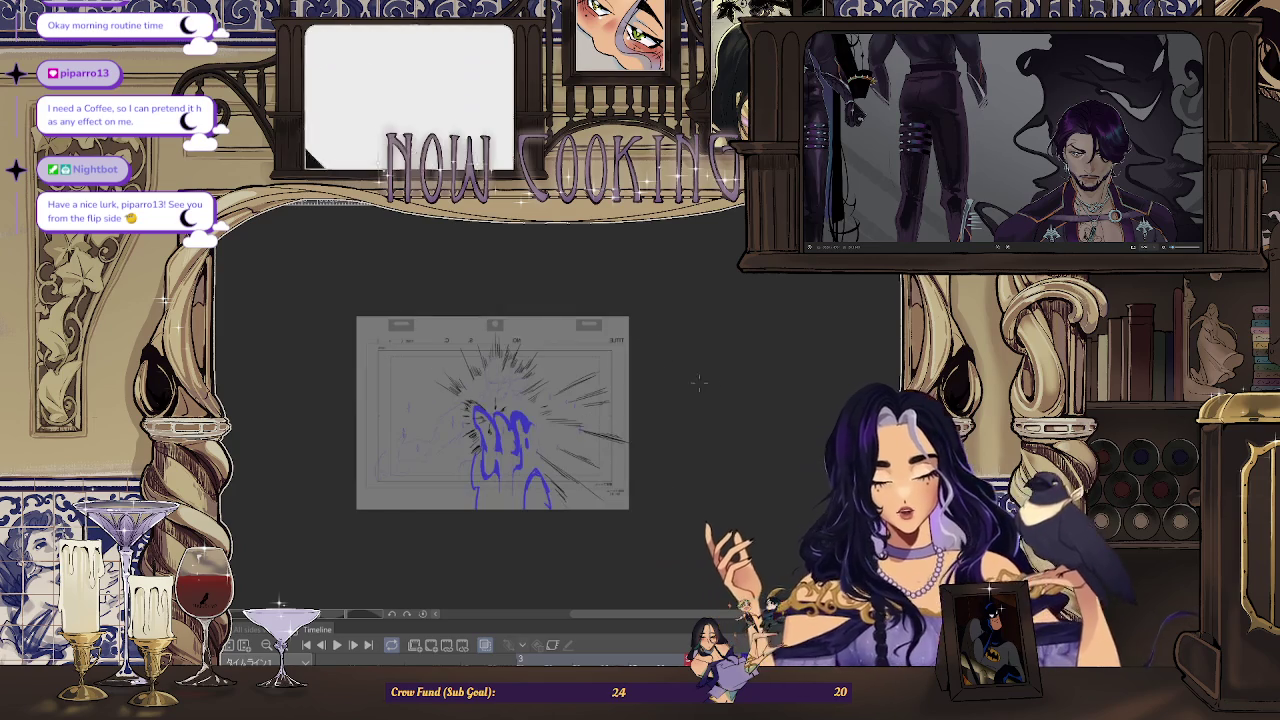
pyautogui.moveTo(520, 342)
pyautogui.mouseDown()
pyautogui.moveTo(560, 380)
pyautogui.moveTo(540, 360)
pyautogui.mouseUp()
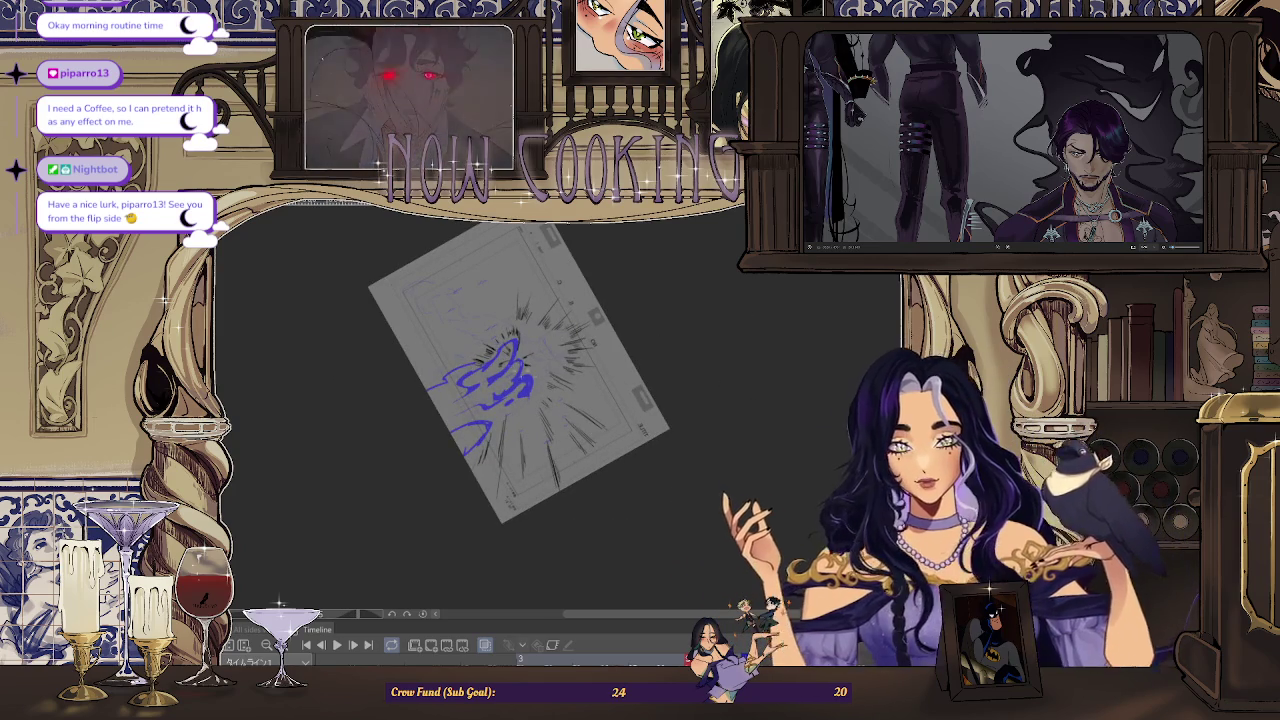
pyautogui.scroll(2, 540, 398)
pyautogui.scroll(1, 540, 398)
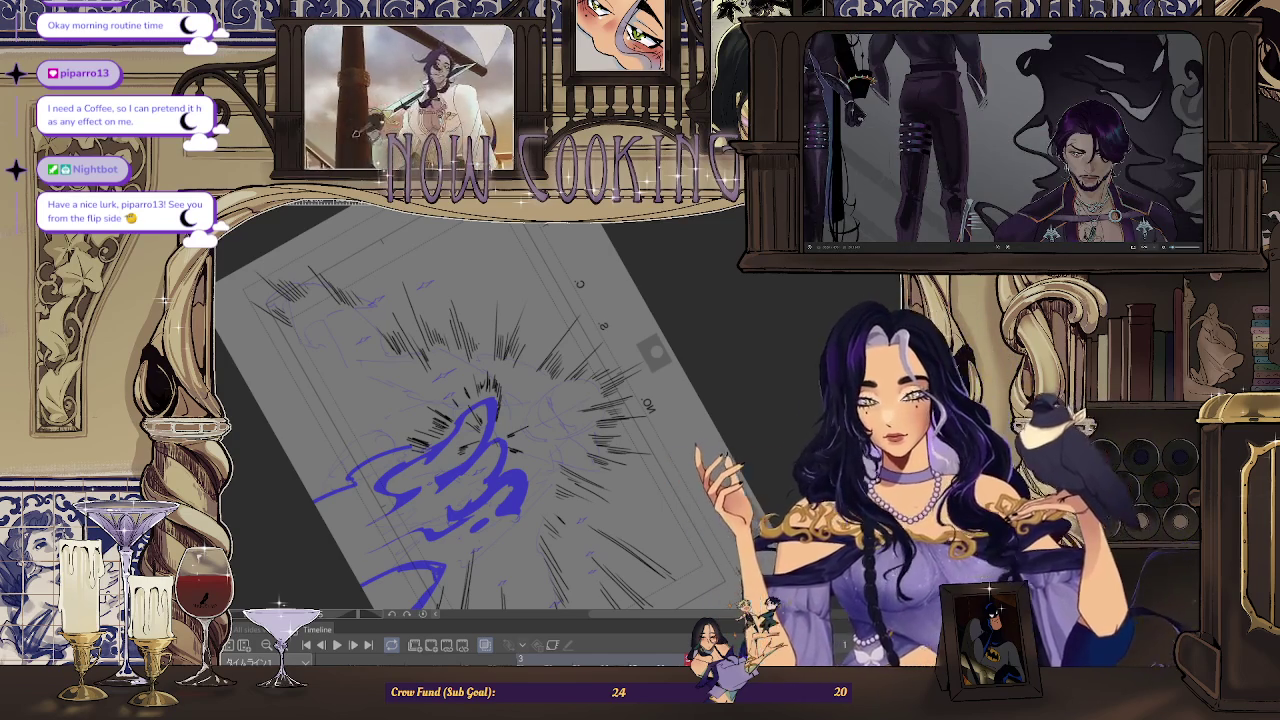
pyautogui.hotkey('ctrl', '-')
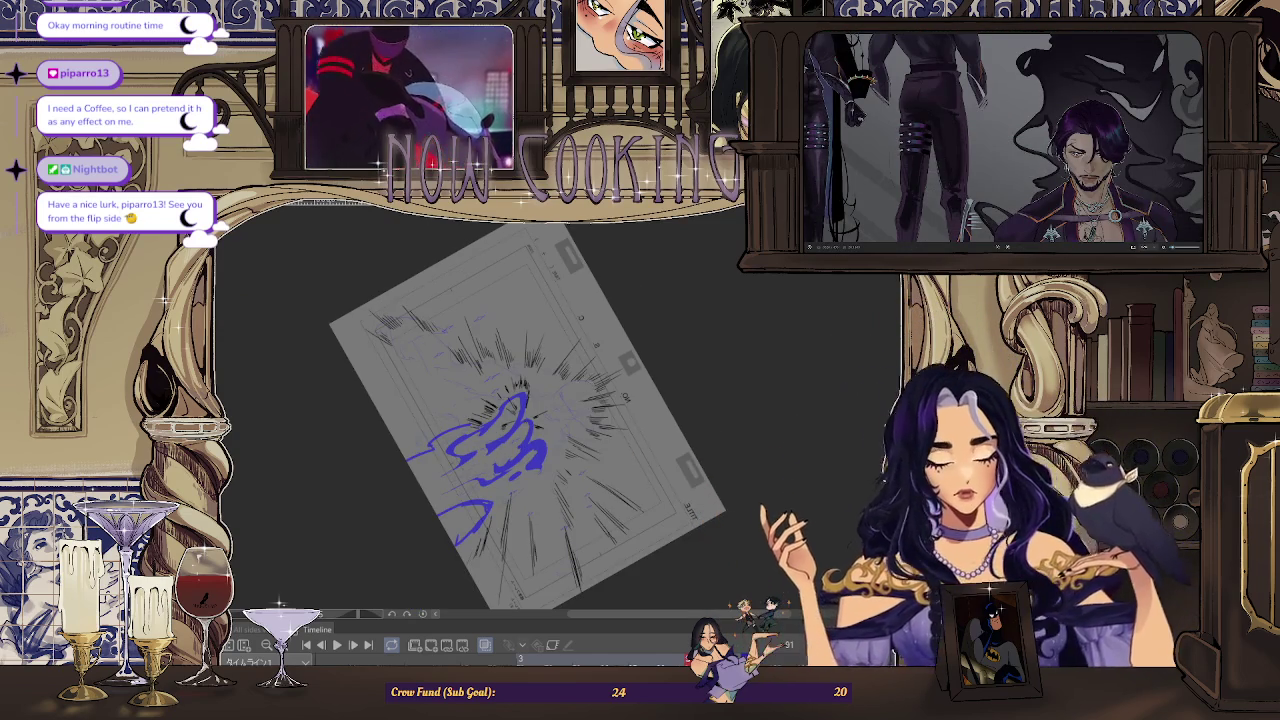
pyautogui.hotkey('ctrl', '0')
# Hide the blue character sketch layer and play the storyboard animation, zooming in on the canvas
pyautogui.click(485, 646)
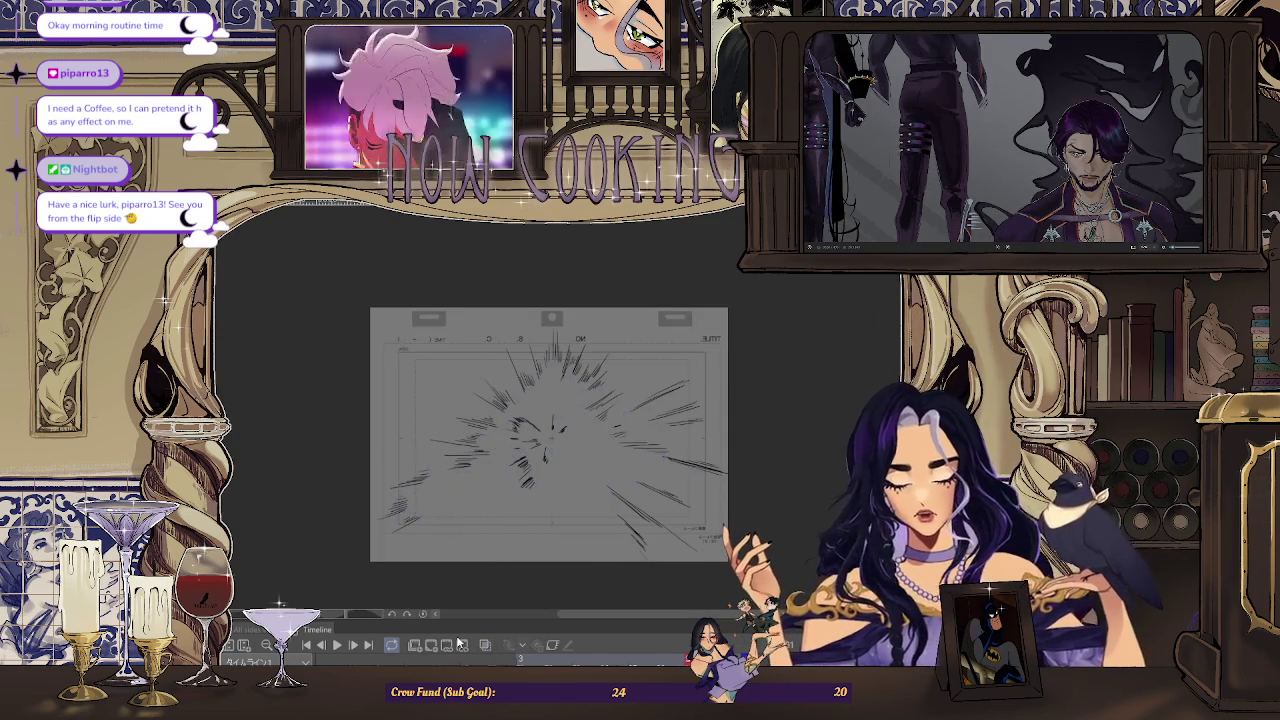
pyautogui.click(337, 645)
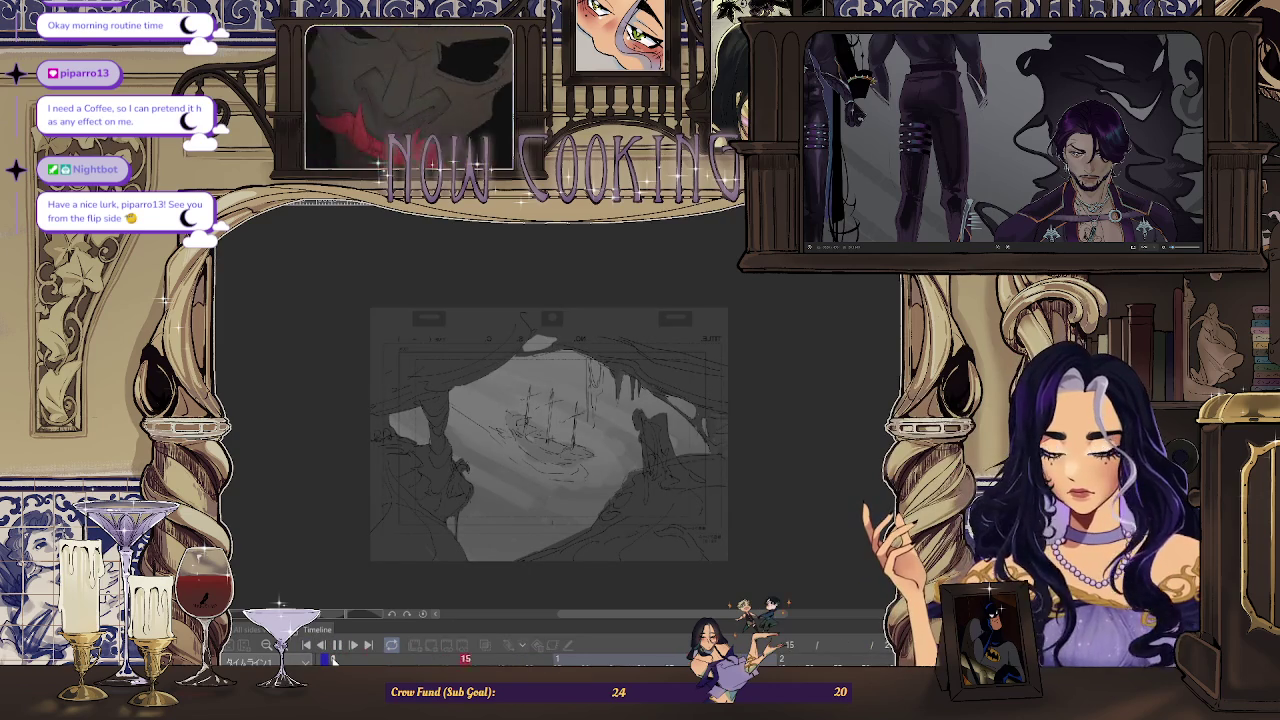
pyautogui.scroll(2, 677, 486)
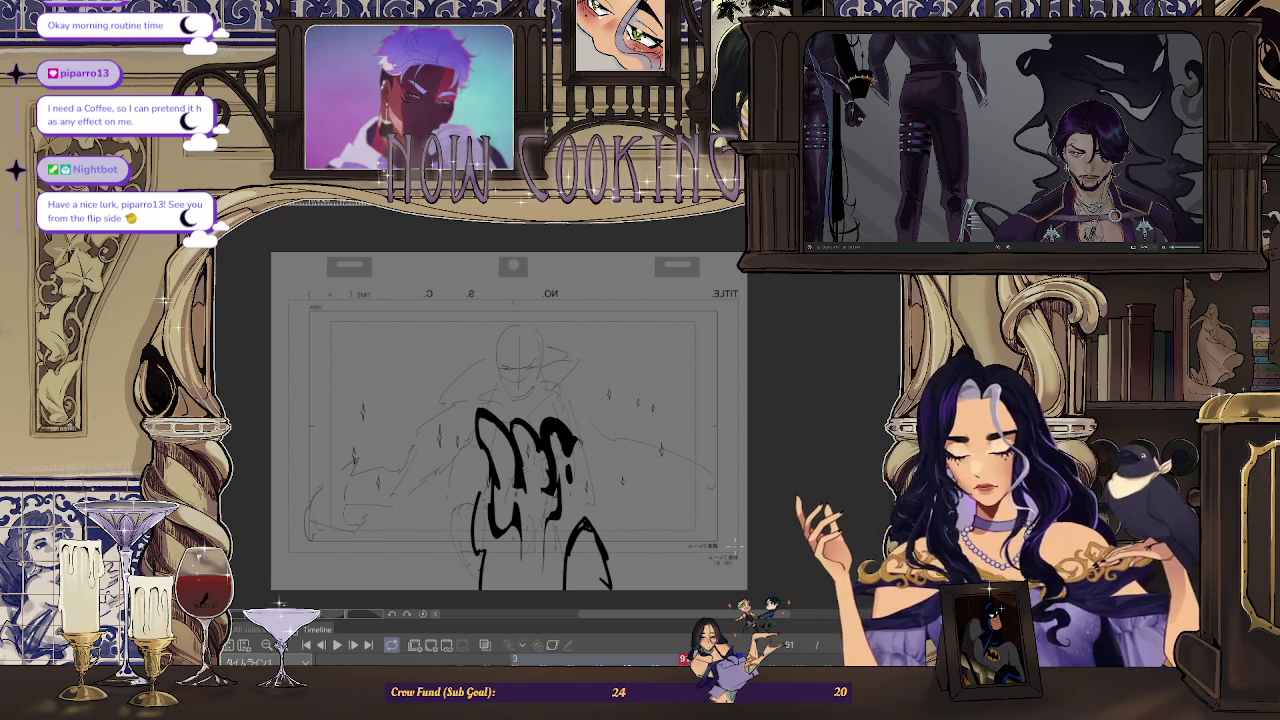
# Turn off the horizontal flip of the page view and restart animation playback
pyautogui.press('h')
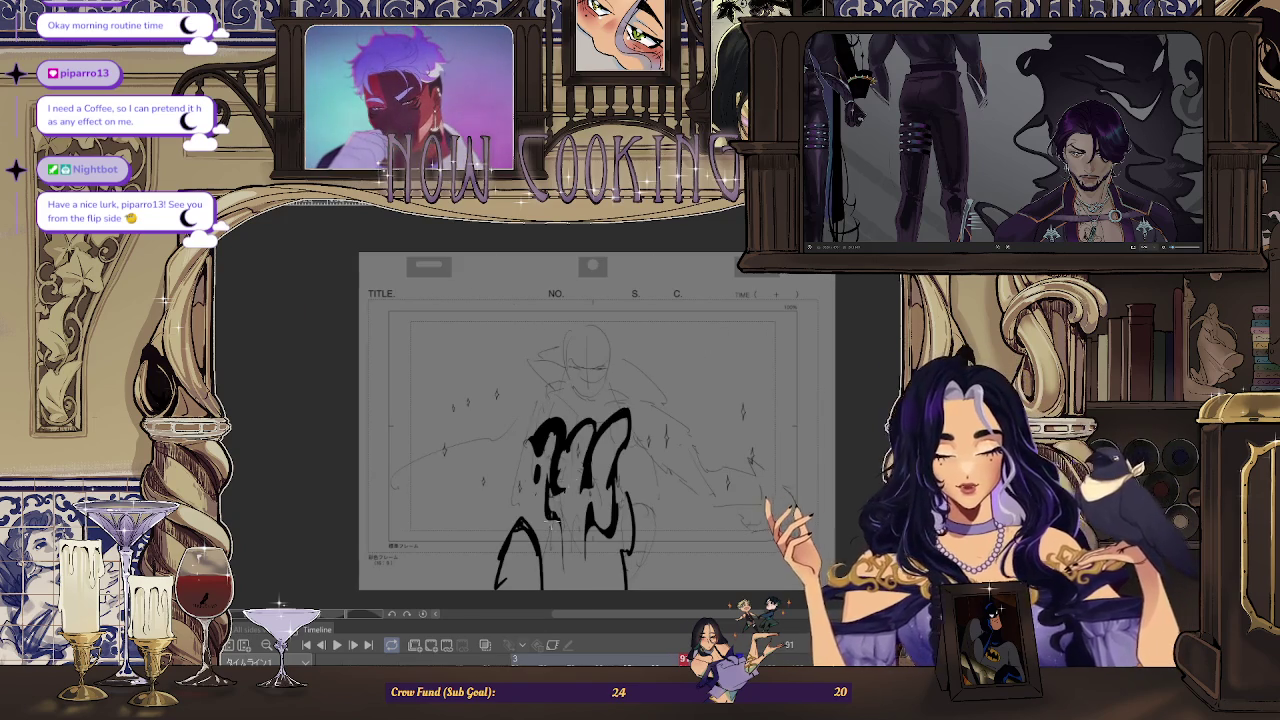
pyautogui.press('space')
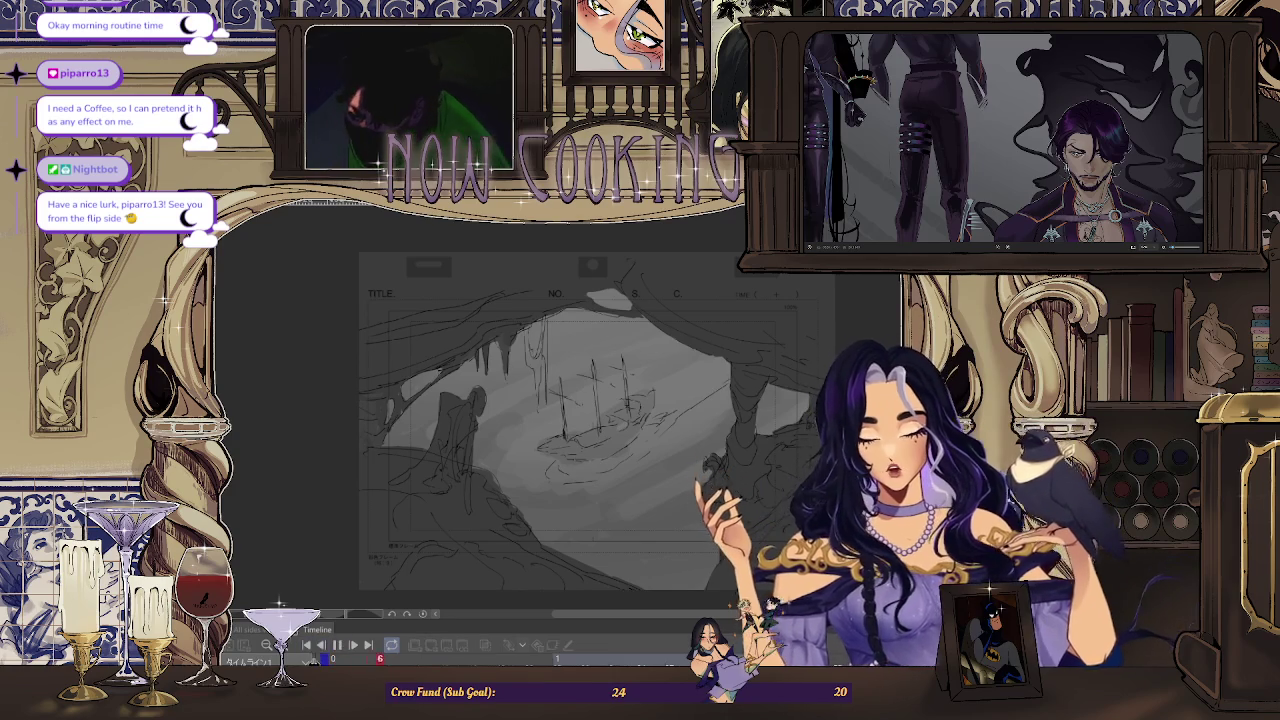
# Jump along the timeline to the later frame with the man's pencil sketch
pyautogui.click(776, 658)
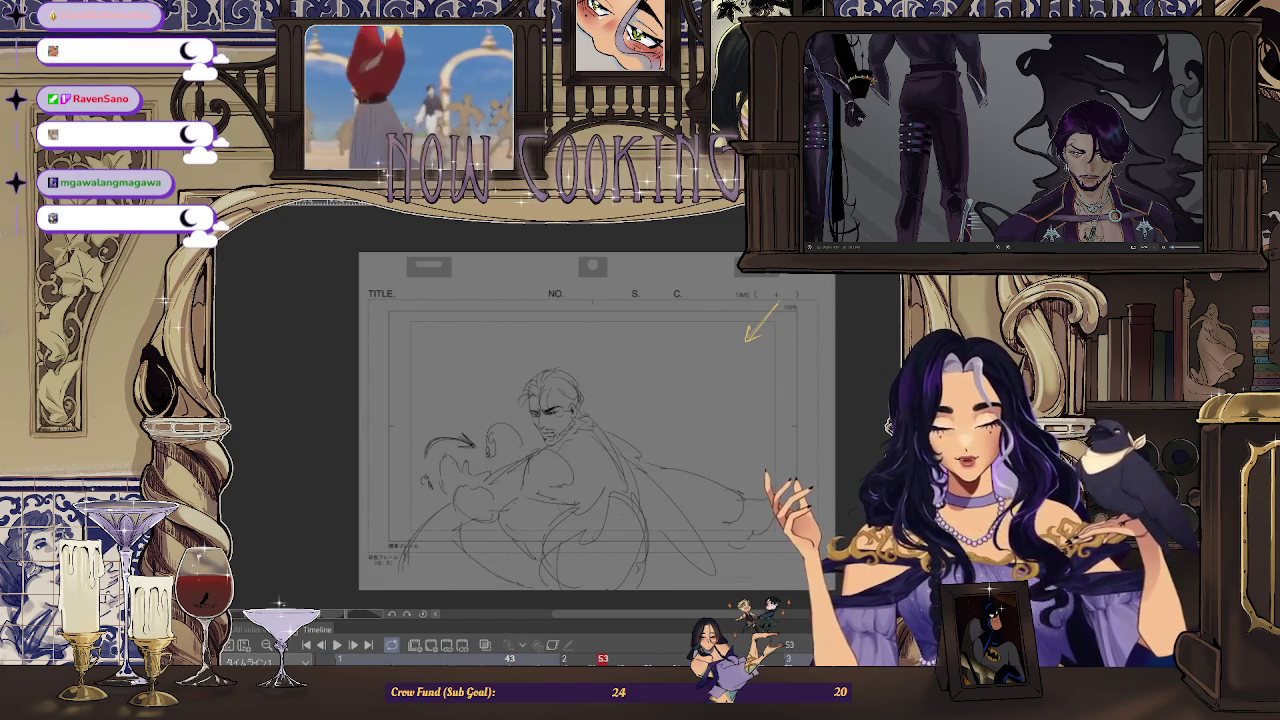
# Turn on onion skin to compare the sketch against neighbouring frames
pyautogui.click(487, 647)
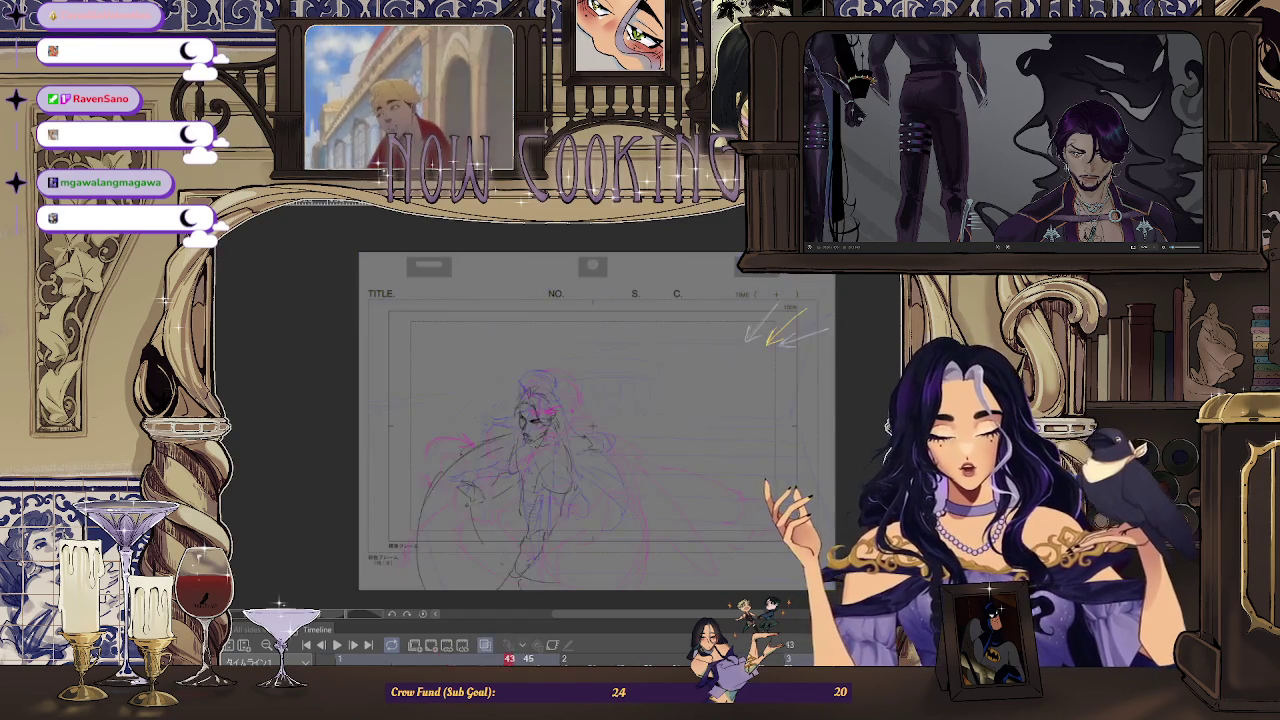
pyautogui.scroll(2, 592, 383)
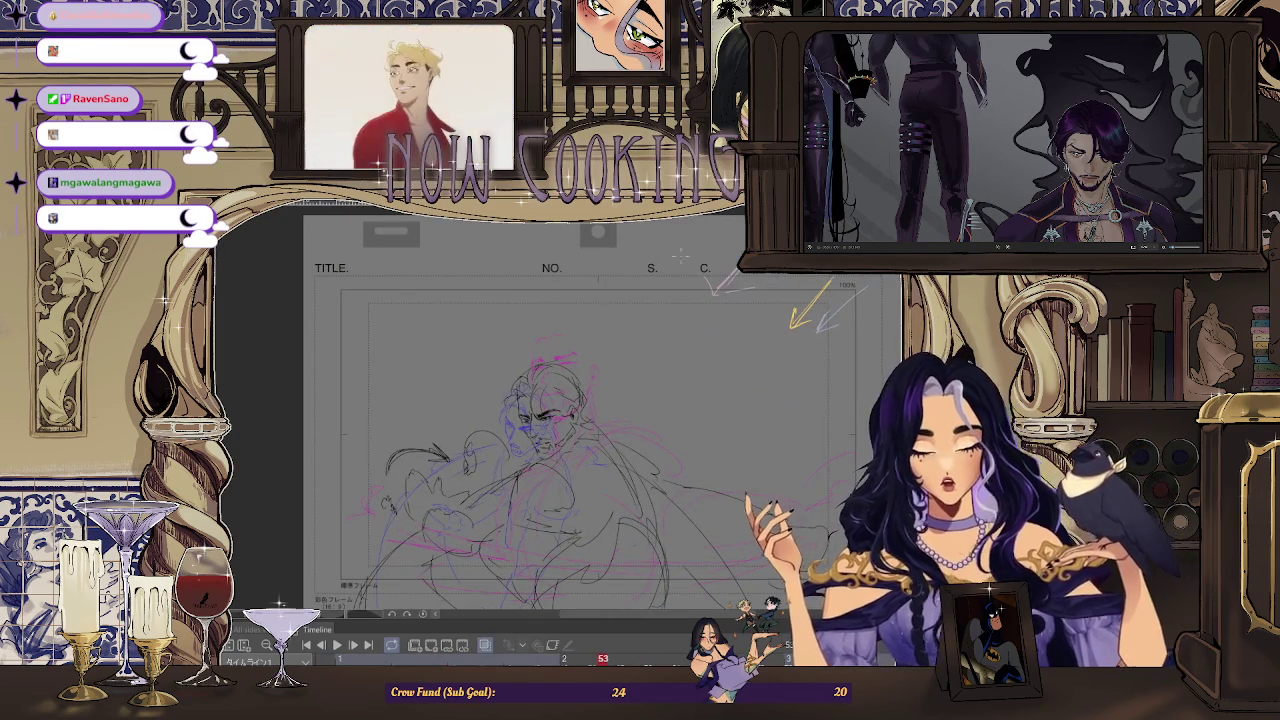
pyautogui.scroll(-2, 681, 258)
pyautogui.scroll(1, 683, 377)
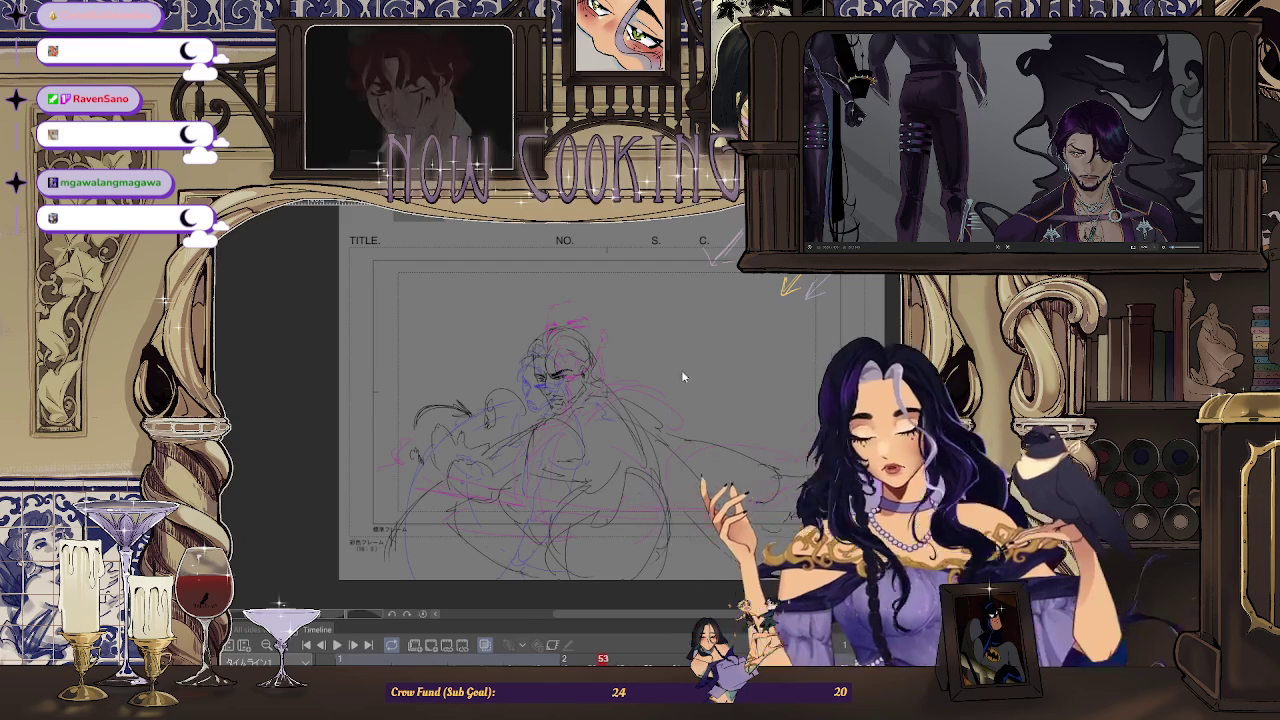
# Move the frame 57 drawing slightly right and down, then turn onion skin off
pyautogui.hotkey('ctrl', 't')
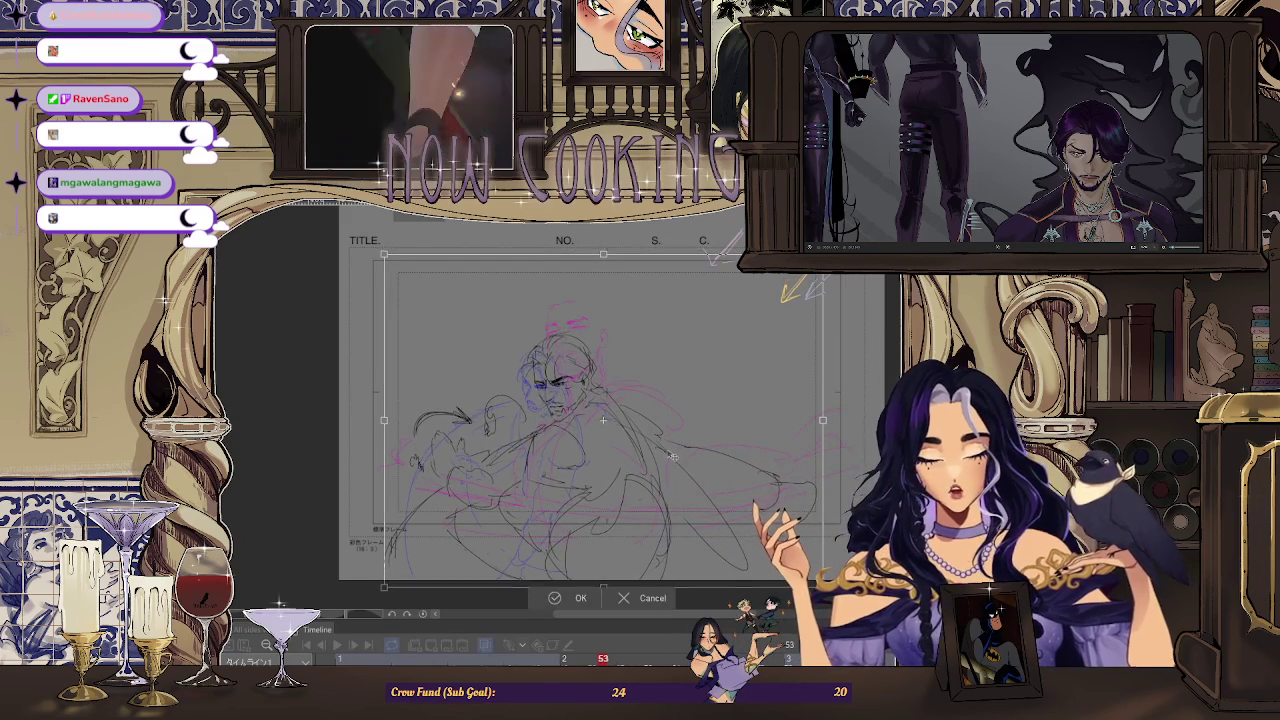
pyautogui.click(577, 597)
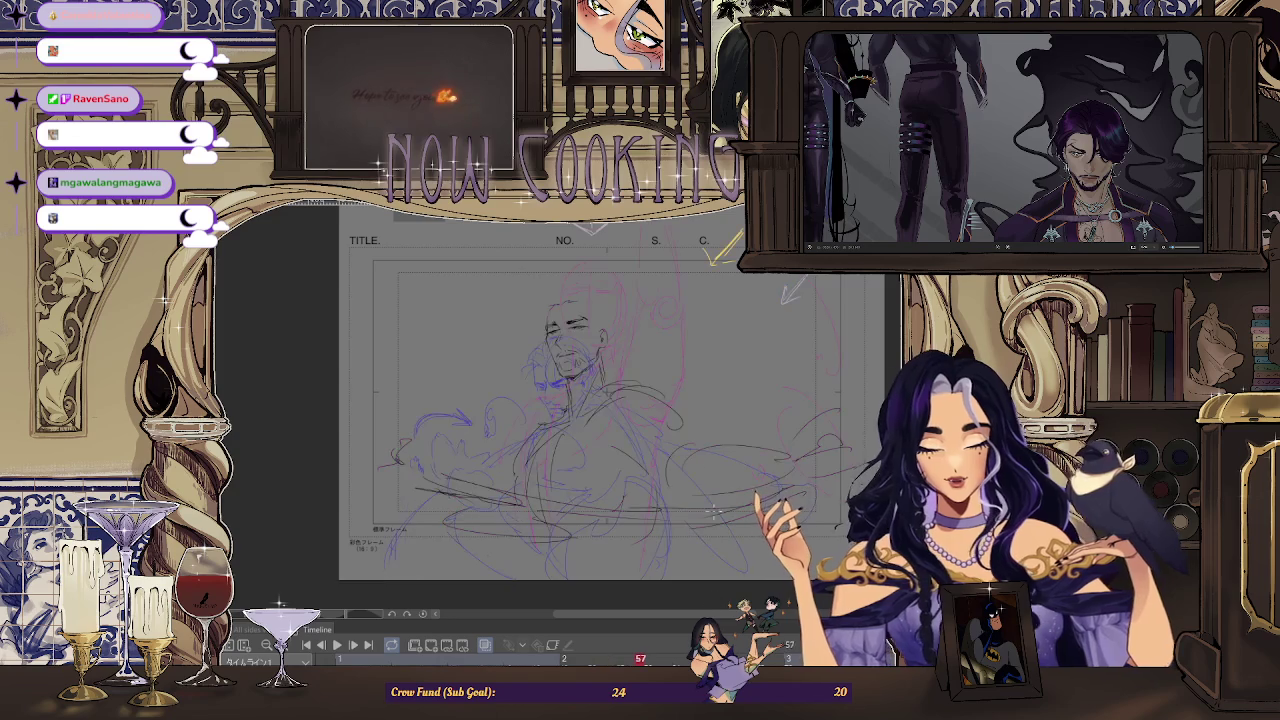
pyautogui.hotkey('ctrl', 't')
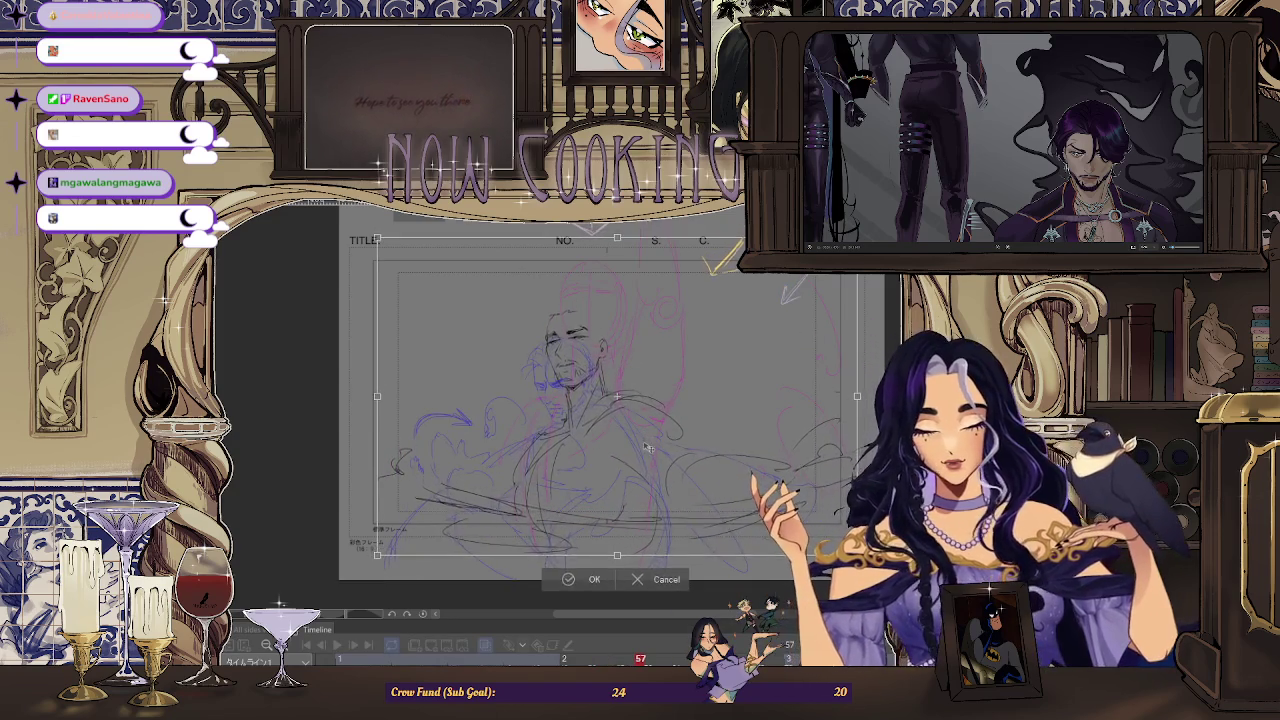
pyautogui.moveTo(648, 451); pyautogui.dragTo(654, 453)
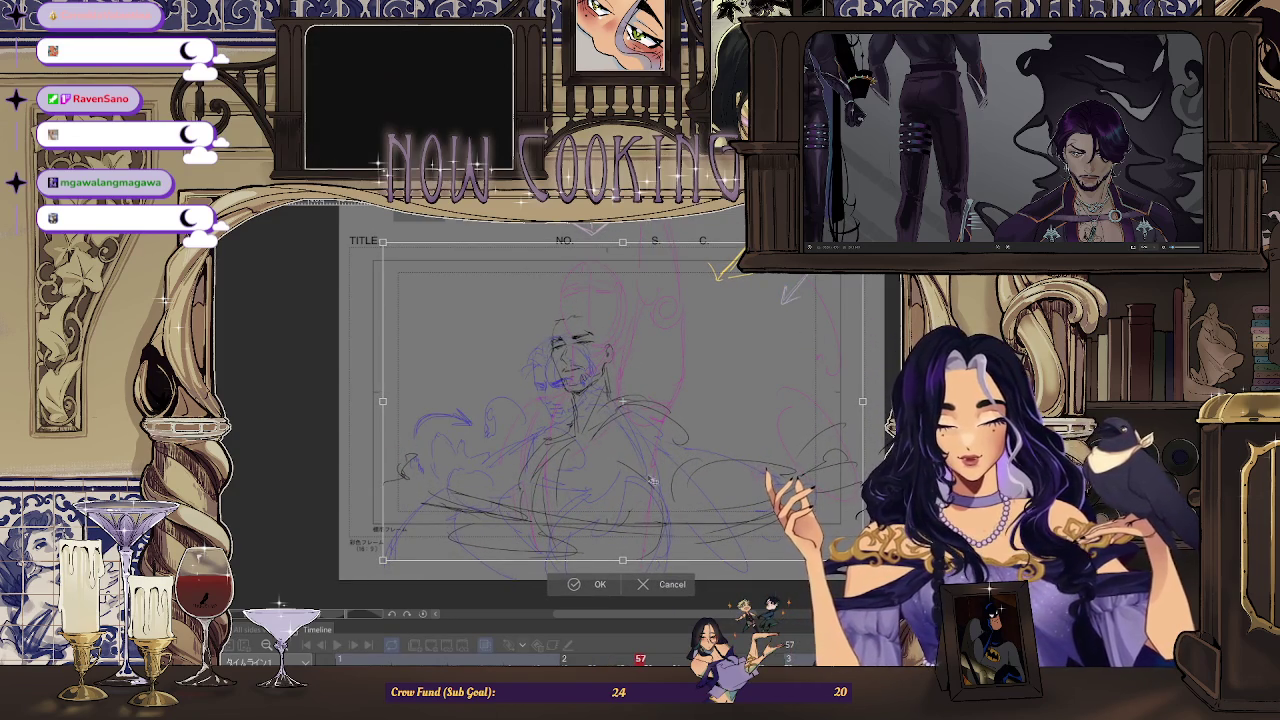
pyautogui.click(596, 584)
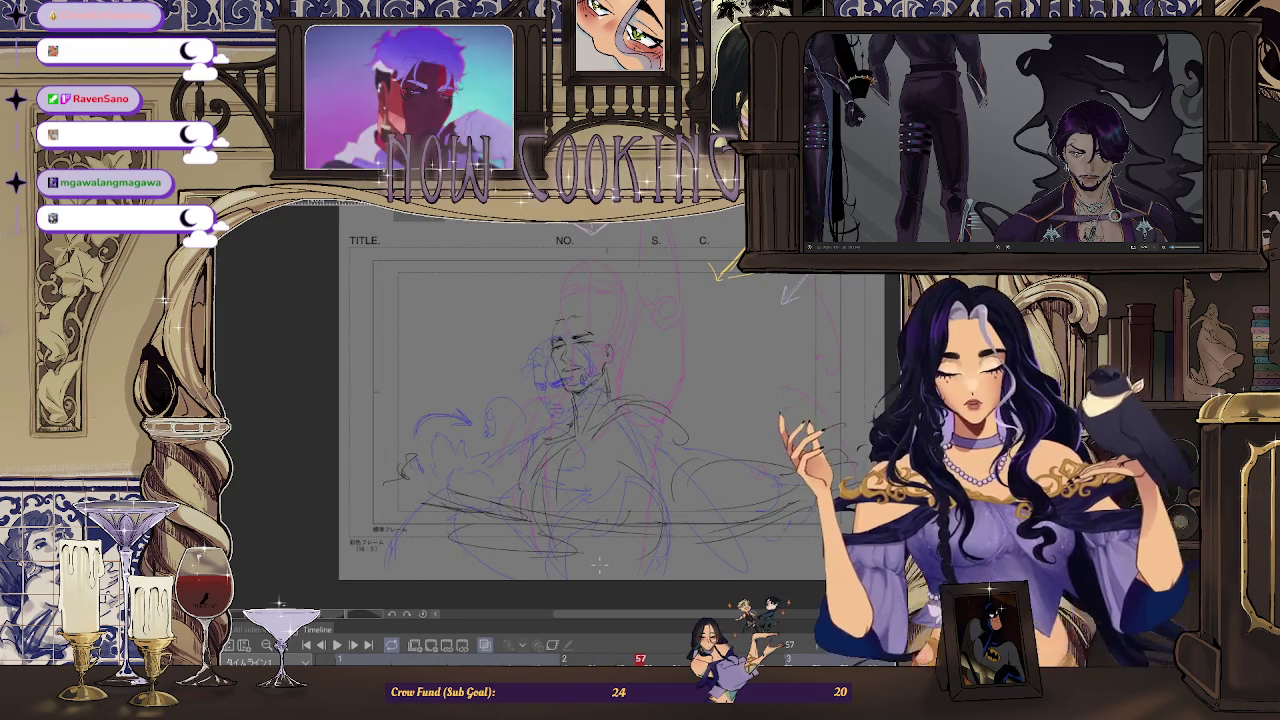
pyautogui.click(314, 652)
# Return to the cave scene frame and play the animation through to the man's sketch
pyautogui.click(320, 646)
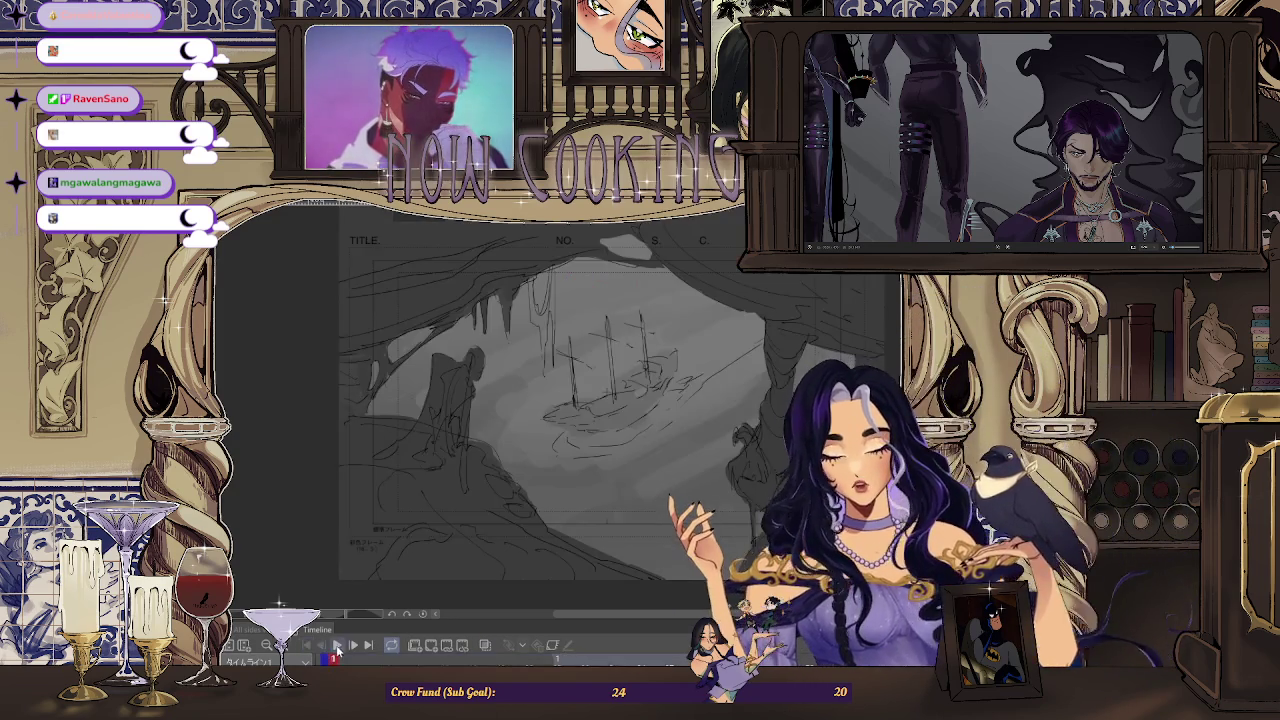